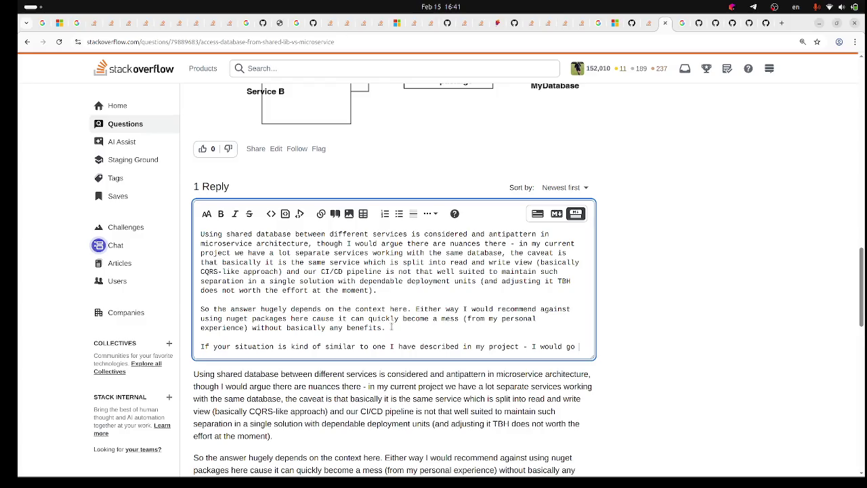
# Step: Extend the third paragraph: use the tightly coupled approach, keeping the db schema in both services to avoid breaking changes
pyautogui.write('ith ap')
pyautogui.press('BackSpace')
pyautogui.press('BackSpace')
pyautogui.write('tig')
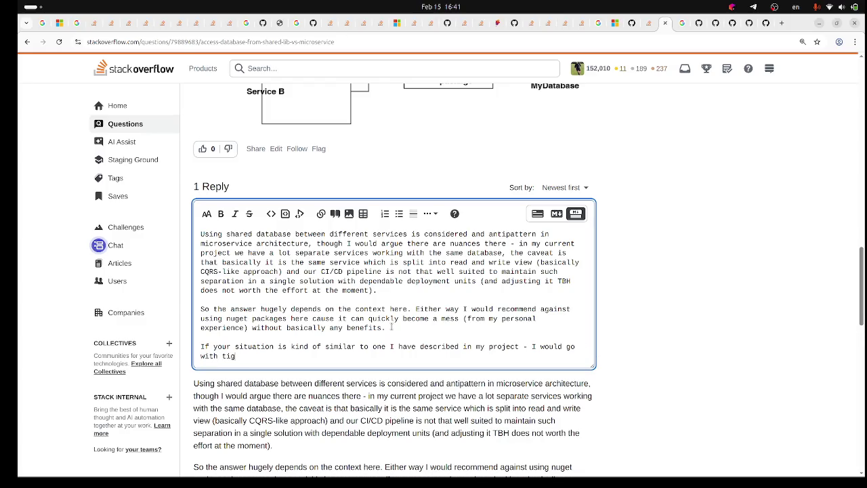
pyautogui.write('htly coupol')
pyautogui.write('led approach')
pyautogui.write('when')
pyautogui.press('BackSpace')
pyautogui.press('BackSpace')
pyautogui.press('BackSpace')
pyautogui.write('with maintaining ')
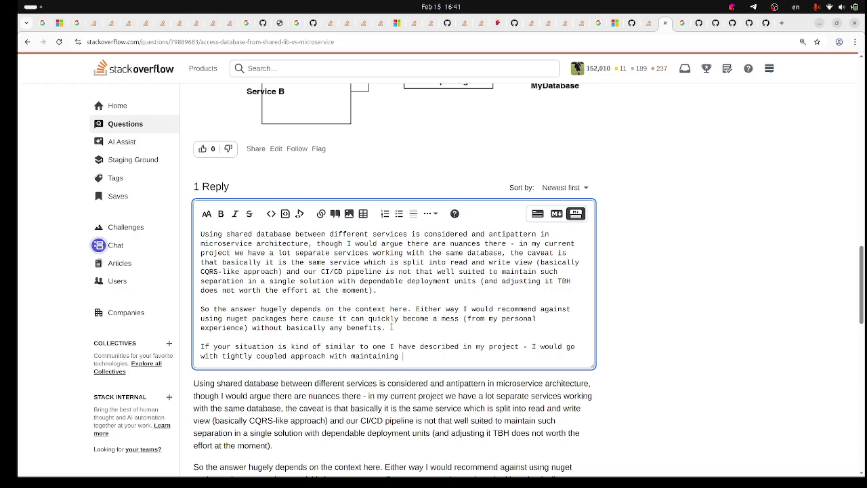
pyautogui.write('e ')
pyautogui.write('db schema')
pyautogui.write(' in ')
pyautogui.write('bot')
pyautogui.write('ceswhichwill allop')
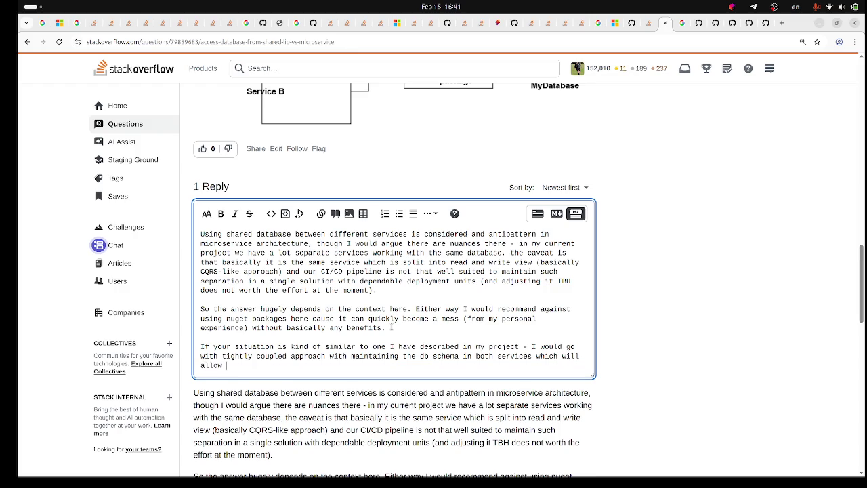
pyautogui.write(' you to')
pyautogui.write(' odi')
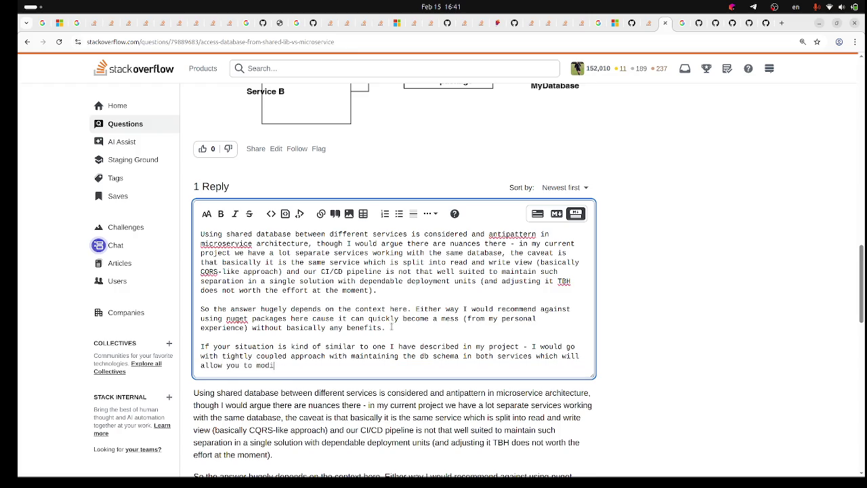
pyautogui.write('fy and deploy i')
pyautogui.write('t in both sep')
pyautogui.write('ara')
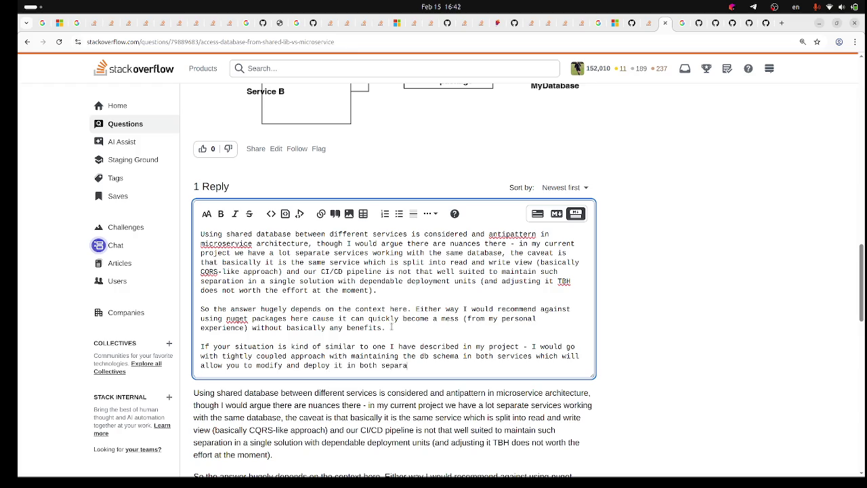
pyautogui.write('tel()')
pyautogui.write('though ')
pyautogui.write('ou still ')
pyautogui.write('will need to ')
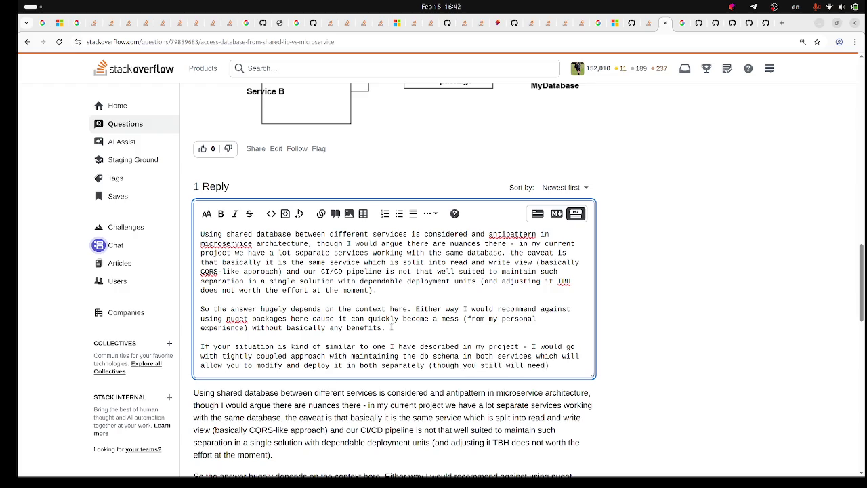
pyautogui.write('jump')
pyautogui.write(' extra h')
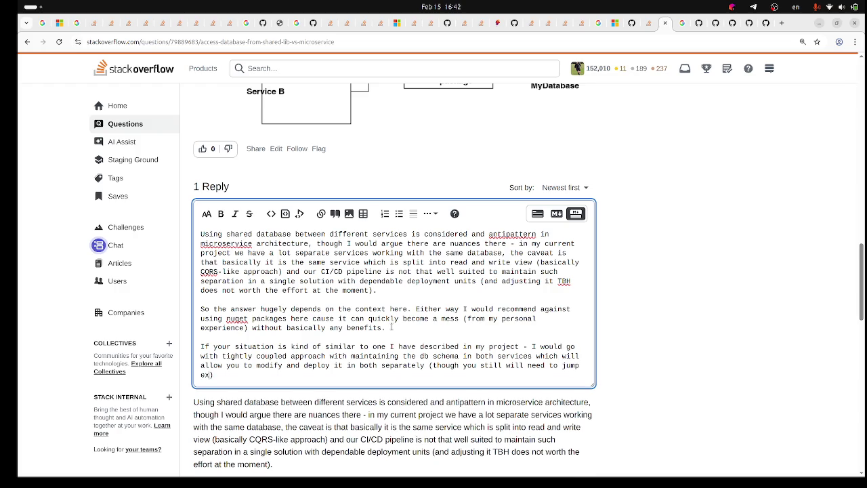
pyautogui.write('oops ')
pyautogui.write('t')
pyautogui.write('o')
pyautogui.write('avoid breaking changes, eg.')
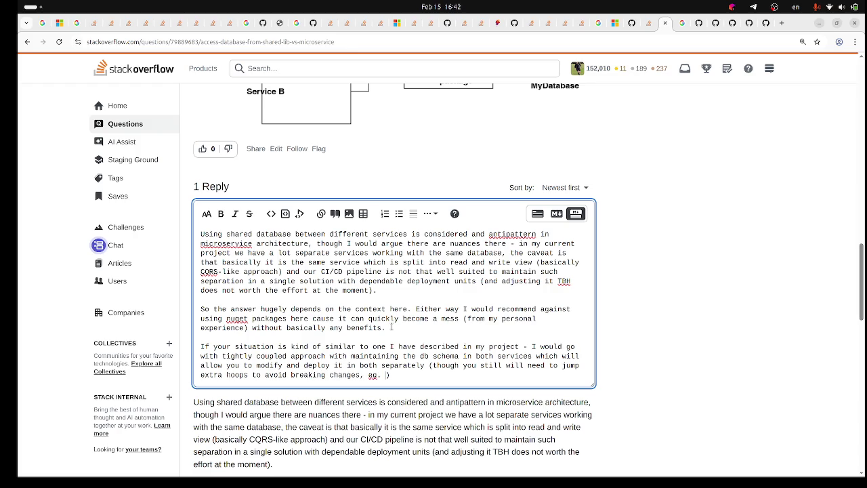
pyautogui.press('BackSpace')
pyautogui.press('BackSpace')
pyautogui.press('BackSpace')
# Step: Finish the parenthetical example: remove column code in both services, then deploy the migration deleting the column
pyautogui.write('.w')
pyautogui.press('BackSpace')
pyautogui.write('g when deleting')
pyautogui.press('BackSpace')
pyautogui.press('BackSpace')
pyautogui.press('BackSpace')
pyautogui.write('i.e.')
pyautogui.press('BackSpace')
pyautogui.press('BackSpace')
pyautogui.press('BackSpace')
pyautogui.write('frpo')
pyautogui.press('BackSpace')
pyautogui.press('BackSpace')
pyautogui.press('BackSpace')
pyautogui.write('for ex')
pyautogui.write('ample')
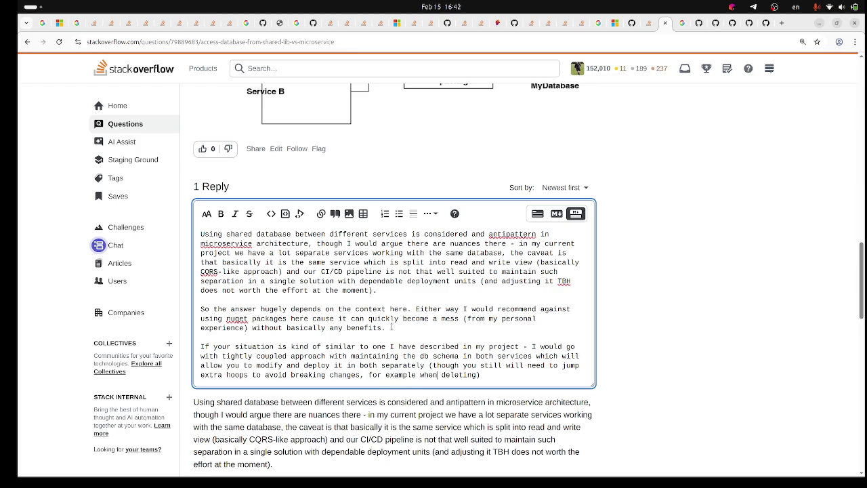
pyautogui.write(' a colu')
pyautogui.write('mn you ')
pyautogui.write('will need ')
pyautogui.write('to ')
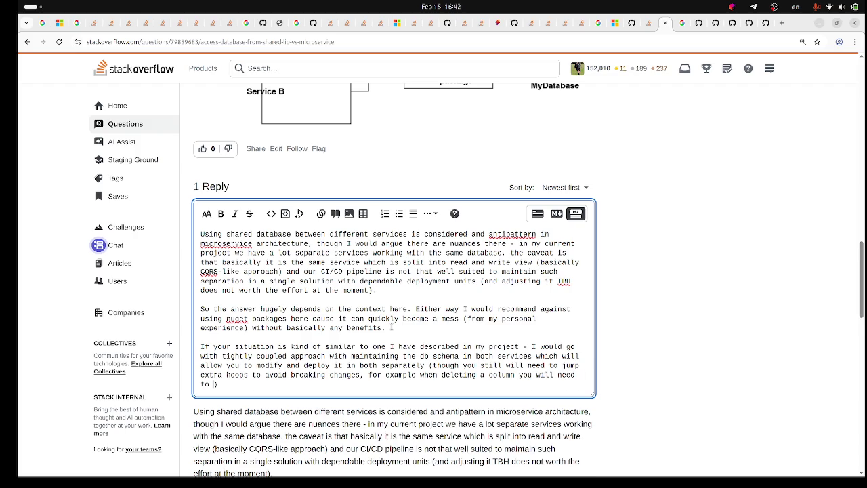
pyautogui.write('remove code')
pyautogui.write(' working ')
pyautogui.write('with a c')
pyautogui.write('olumn i')
pyautogui.write('n both ')
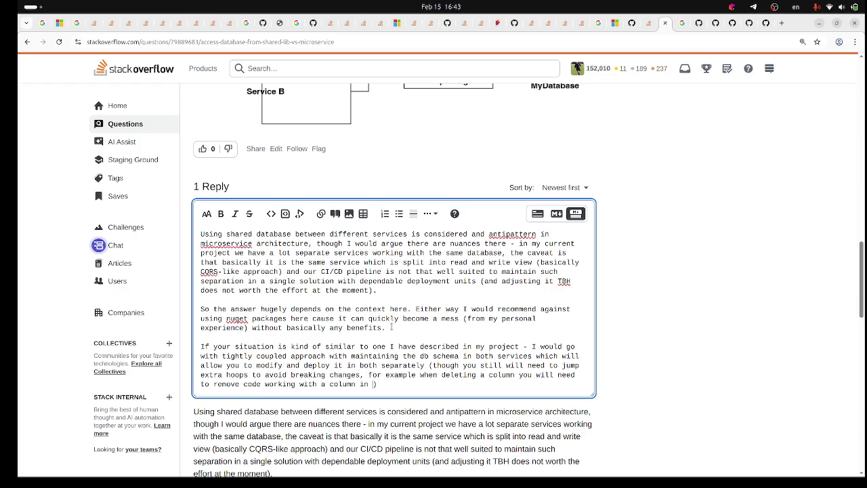
pyautogui.write('and deploiy')
pyautogui.write('y it and o')
pyautogui.write('nly after ')
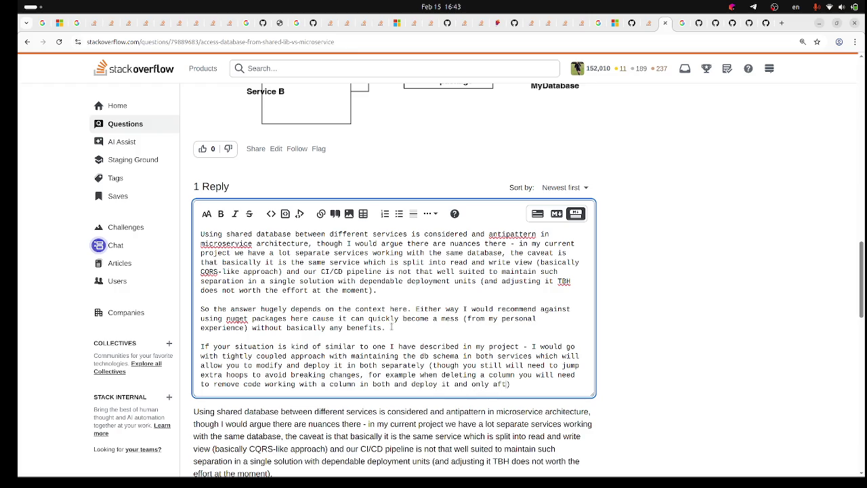
pyautogui.write('that you wi')
pyautogui.write('ll be able')
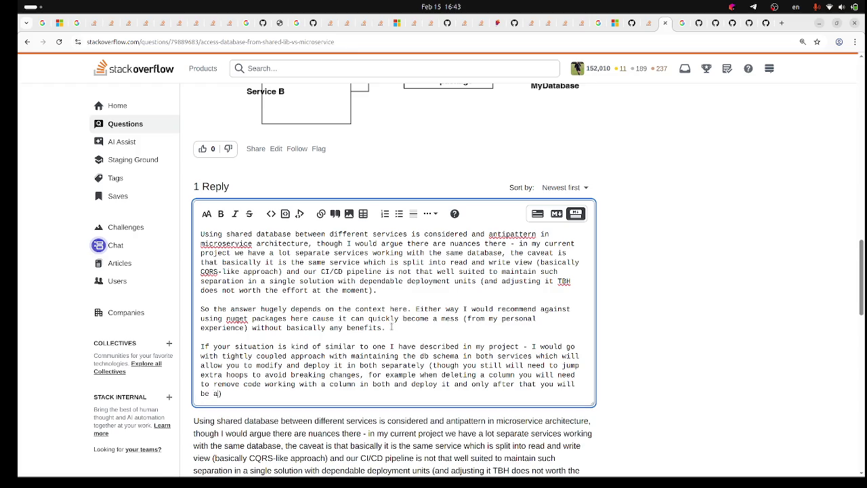
pyautogui.write(' to dele')
pyautogui.press('BackSpace')
pyautogui.write('eploy ')
pyautogui.write('migration')
pyautogui.write(' deleting ')
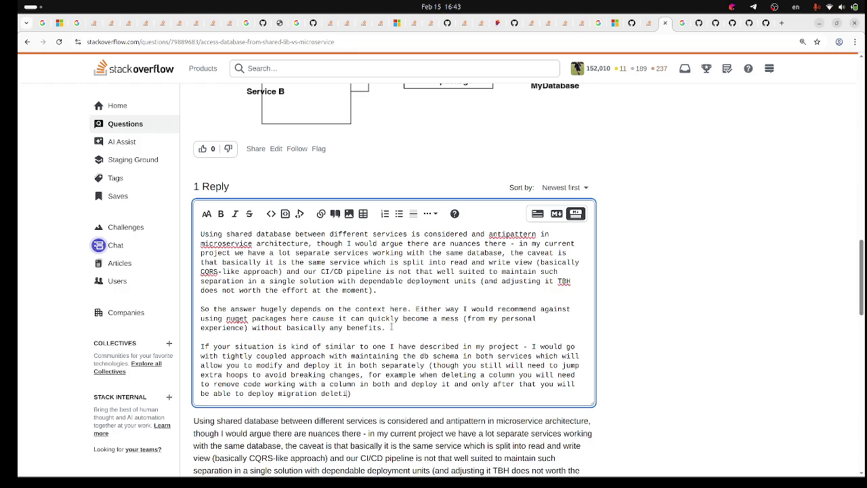
pyautogui.write('the column)')
pyautogui.write('.')
pyautogui.press('Return')
pyautogui.press('Return')
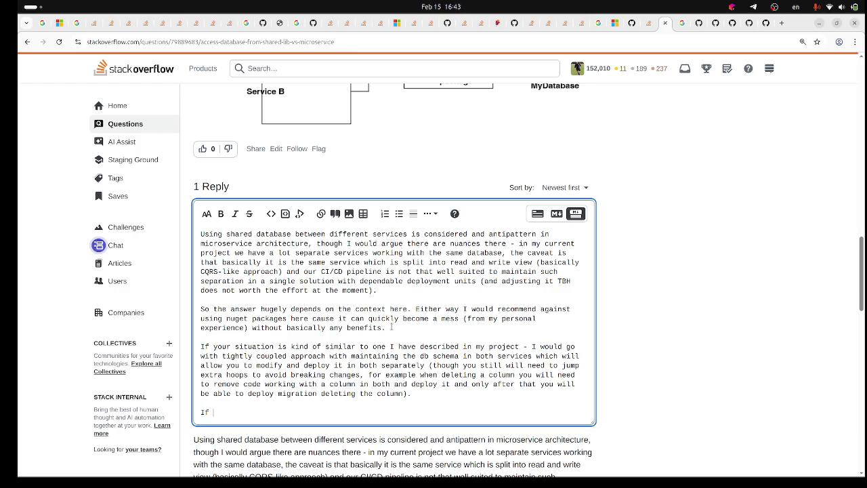
# Step: Write that both services perform write operations and must maintain some invariant, fixing spellings via suggestions
pyautogui.write('both ser')
pyautogui.write('vices per')
pyautogui.write('from write')
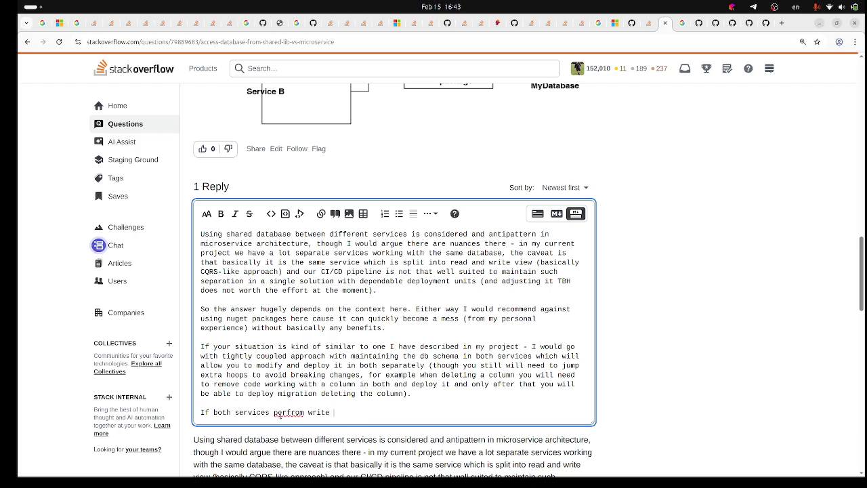
pyautogui.rightClick(288, 421)
pyautogui.click(289, 421)
pyautogui.rightClick(286, 414)
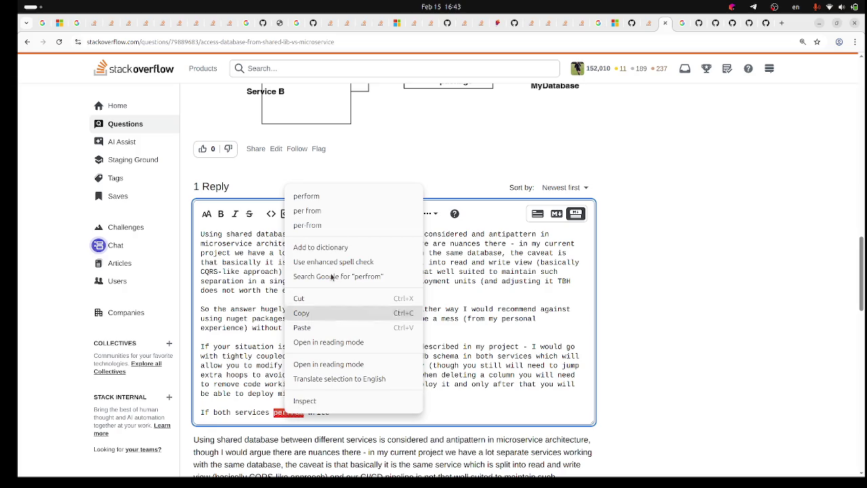
pyautogui.click(306, 196)
pyautogui.write('operations ')
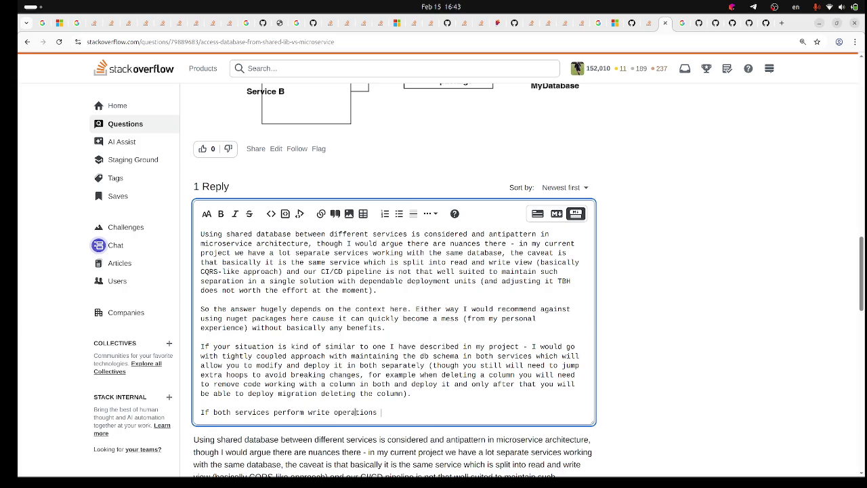
pyautogui.write('and')
pyautogui.write(' you need to ')
pyautogui.write('mainti')
pyautogui.press('BackSpace')
pyautogui.write('ain some ')
pyautogui.write('invario')
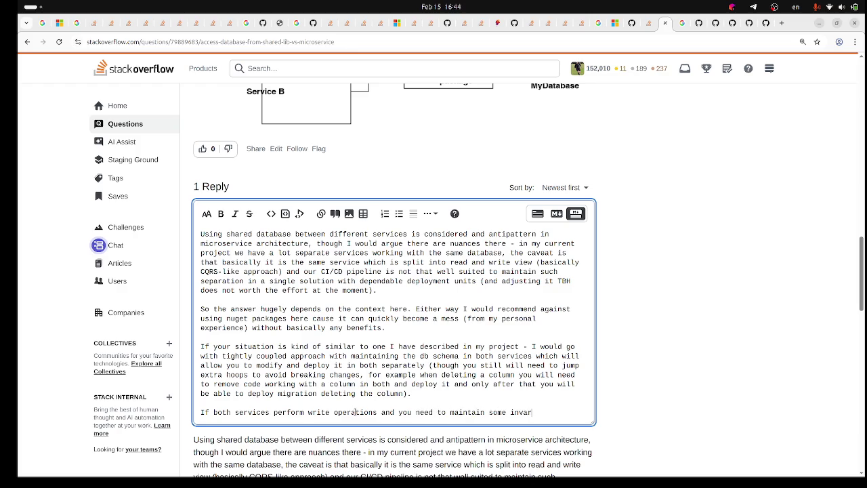
pyautogui.press('BackSpace')
pyautogui.write('ants')
pyautogui.rightClick(529, 413)
pyautogui.click(582, 196)
# Step: Conclude that moving the database to a separate service looks best, and start the next paragraph 'Also I would consider'
pyautogui.write('then ')
pyautogui.write('moving ')
pyautogui.write('the ')
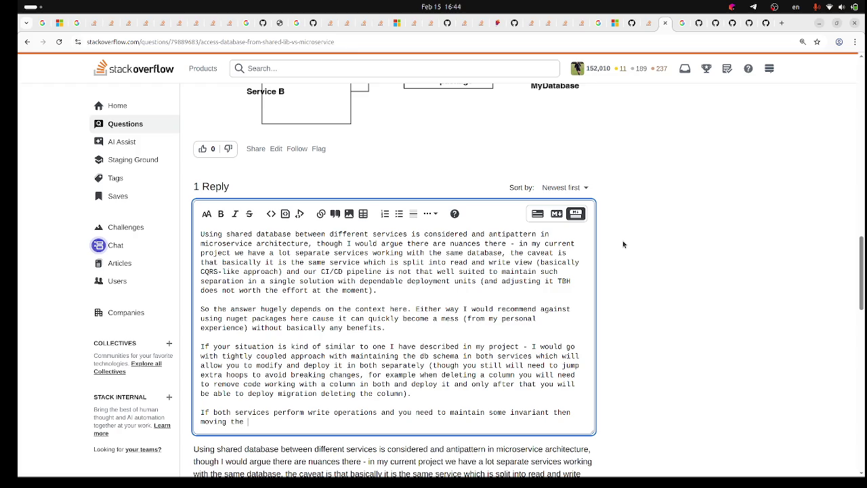
pyautogui.write('database ot')
pyautogui.press('BackSpace')
pyautogui.press('BackSpace')
pyautogui.write('to a se')
pyautogui.press('BackSpace')
pyautogui.write('parate service ')
pyautogui.write('looks l')
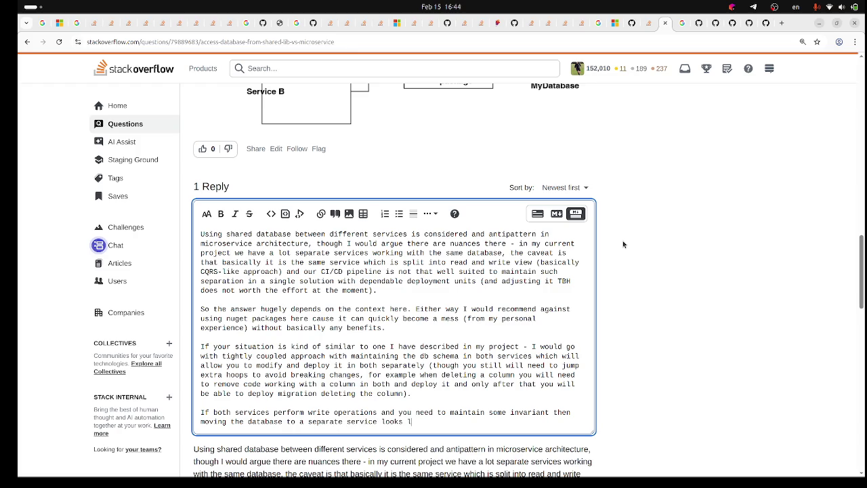
pyautogui.write('ike the best app')
pyautogui.write('roa')
pyautogui.press('Return')
pyautogui.press('Return')
pyautogui.write('Also I would consider mergint')
# Step: Complete the last paragraph: merging those 2 services into a single one is sometimes a viable approach too
pyautogui.press('BackSpace')
pyautogui.press('BackSpace')
pyautogui.write('g those ')
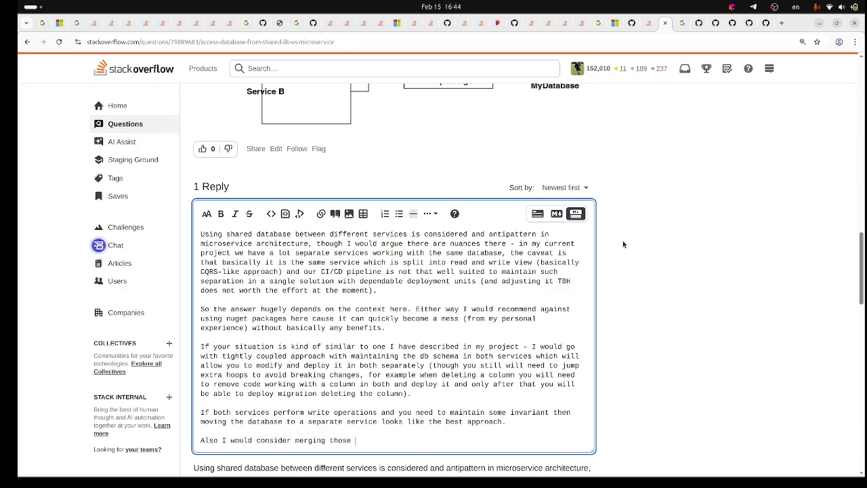
pyautogui.write('2 services ')
pyautogui.write('into a si')
pyautogui.write('ngle one - ')
pyautogui.write('some ')
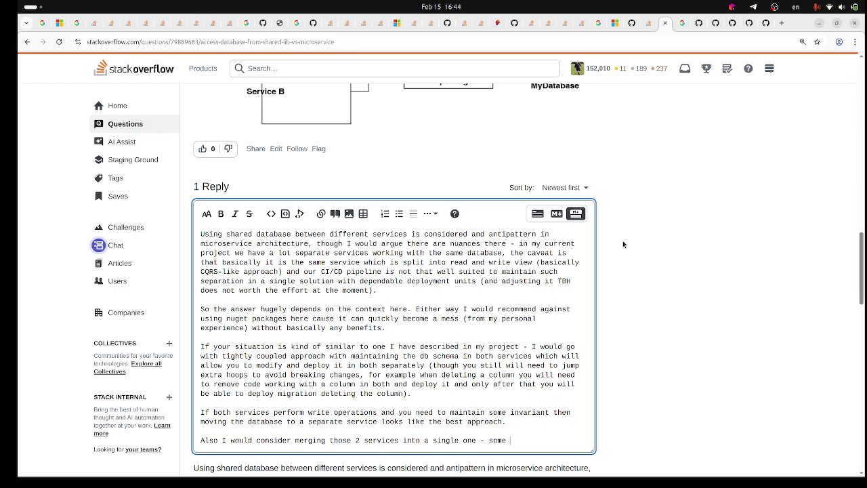
pyautogui.write('time')
pyautogui.press('BackSpace')
pyautogui.write('s it i')
pyautogui.write('s a ')
pyautogui.write('th')
pyautogui.press('BackSpace')
pyautogui.press('BackSpace')
pyautogui.write('viable ap')
pyautogui.write('proach tooo.')
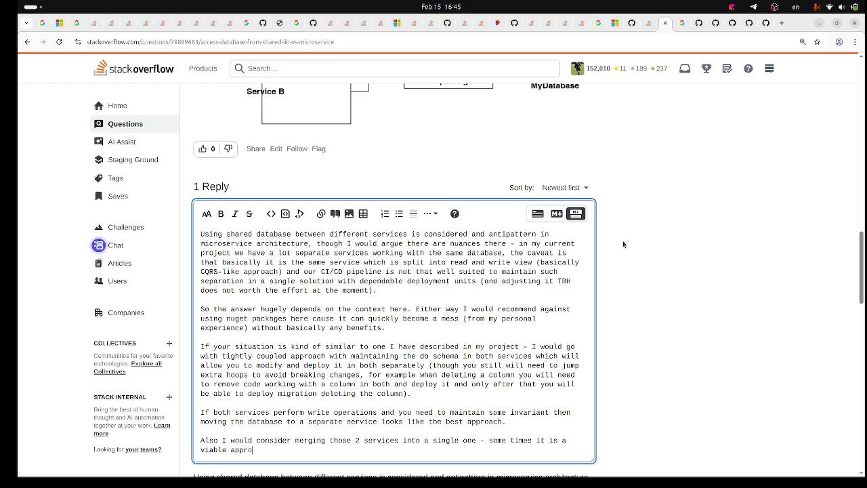
pyautogui.press('Left')
pyautogui.press('BackSpace')
# Step: Post the reply to the shared-database question
pyautogui.scroll(-8, 635, 298)
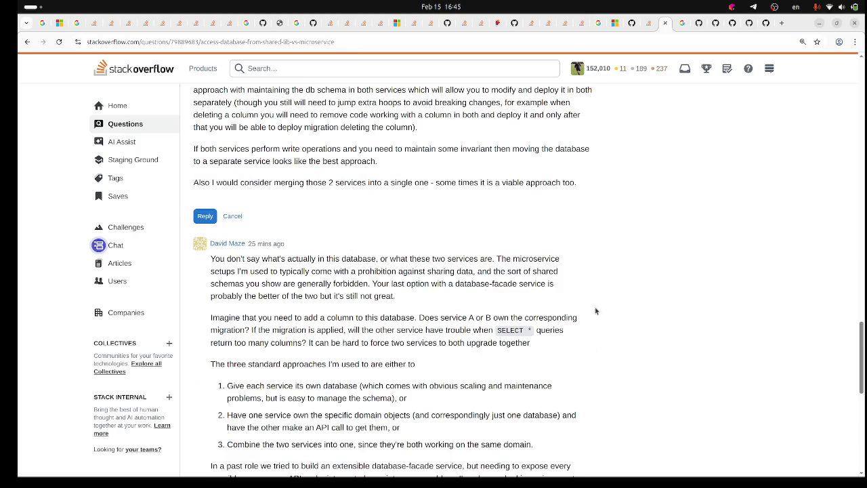
pyautogui.click(208, 217)
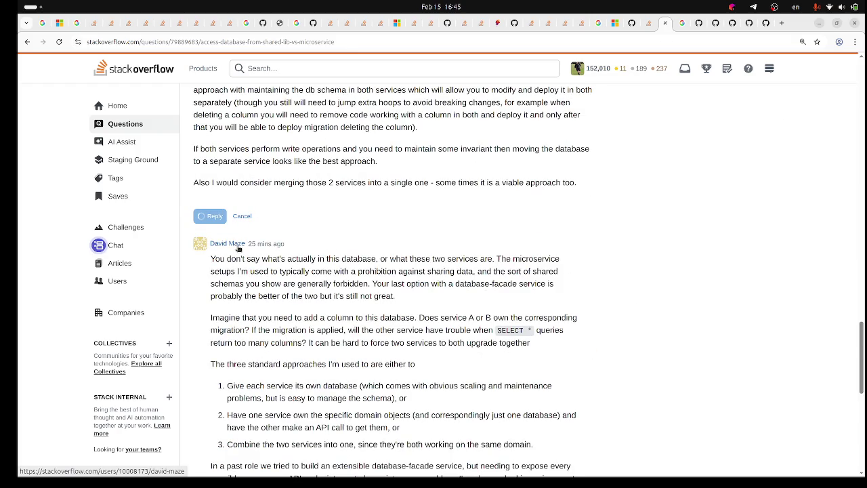
pyautogui.scroll(5, 249, 255)
pyautogui.scroll(-7, 250, 256)
pyautogui.scroll(2, 296, 261)
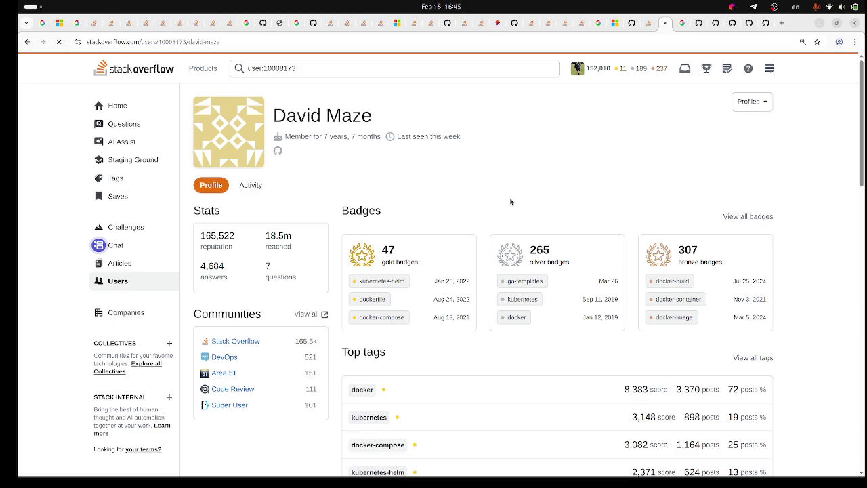
pyautogui.scroll(-9, 529, 189)
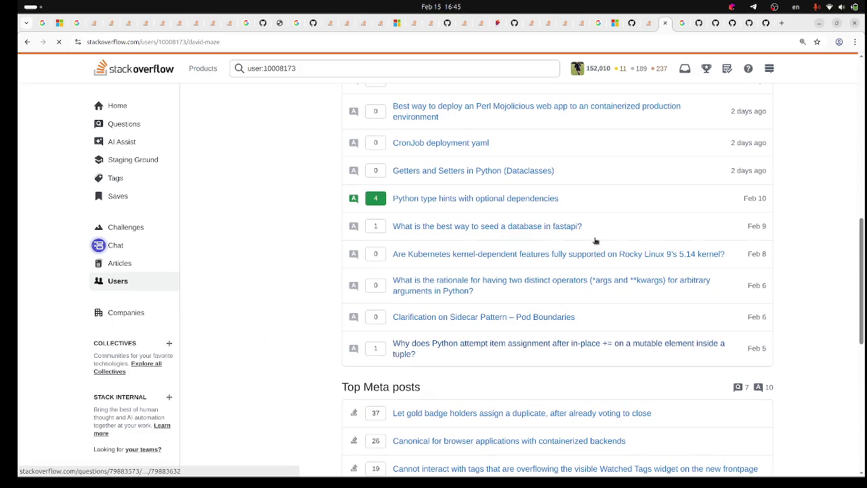
# Step: Go back to the All Questions list filtered by architecture, microservices and related tags
pyautogui.hotkey('alt', 'Left')
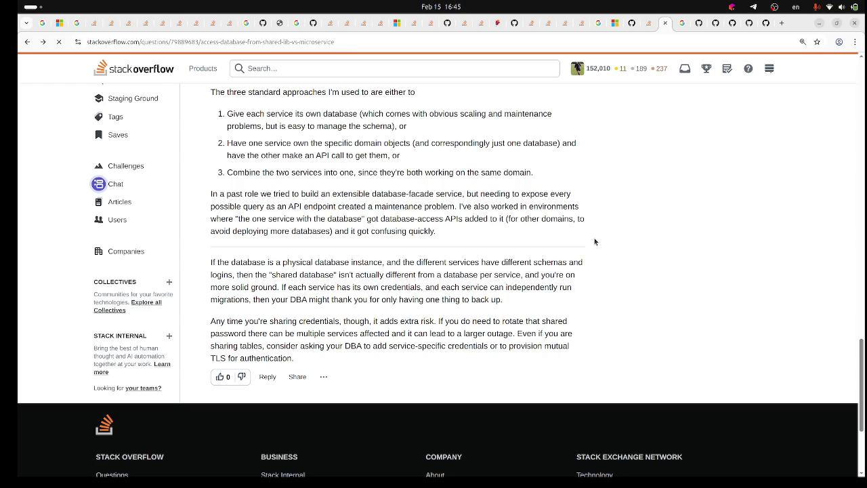
pyautogui.scroll(-2, 601, 247)
pyautogui.scroll(7, 601, 248)
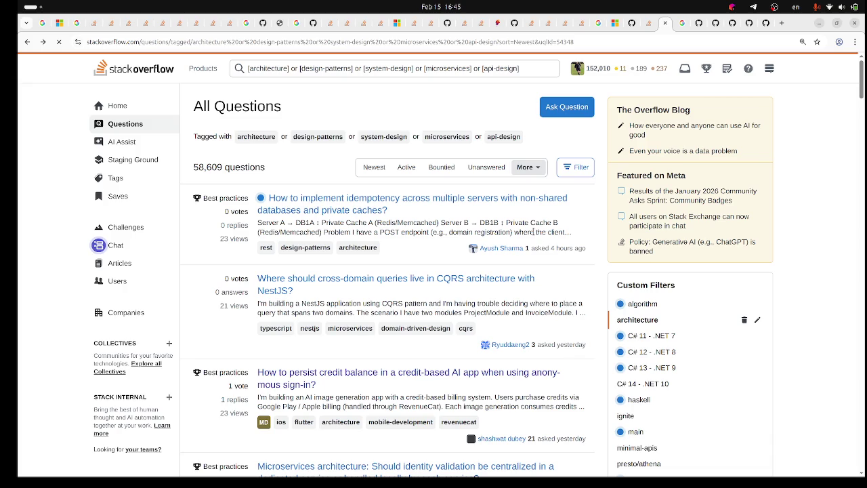
# Step: Navigate through your profile back to the posted shared-database reply and open its actions menu
pyautogui.click(352, 196)
pyautogui.scroll(-5, 578, 132)
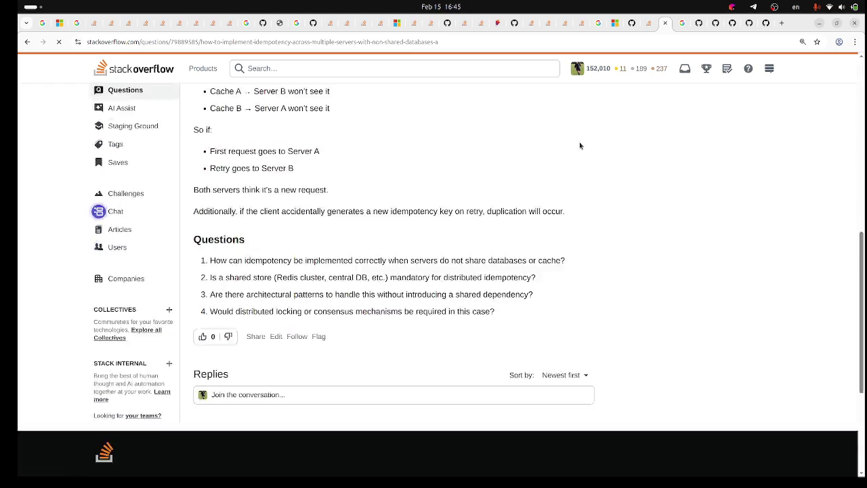
pyautogui.scroll(5, 579, 145)
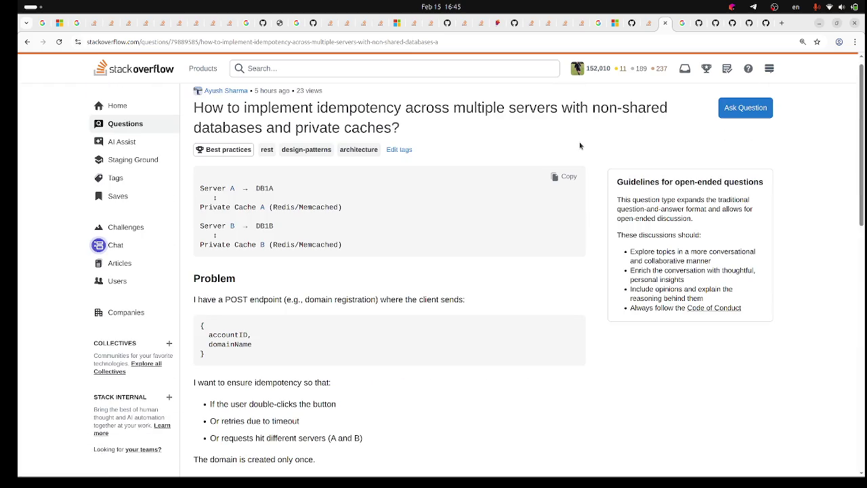
pyautogui.click(611, 74)
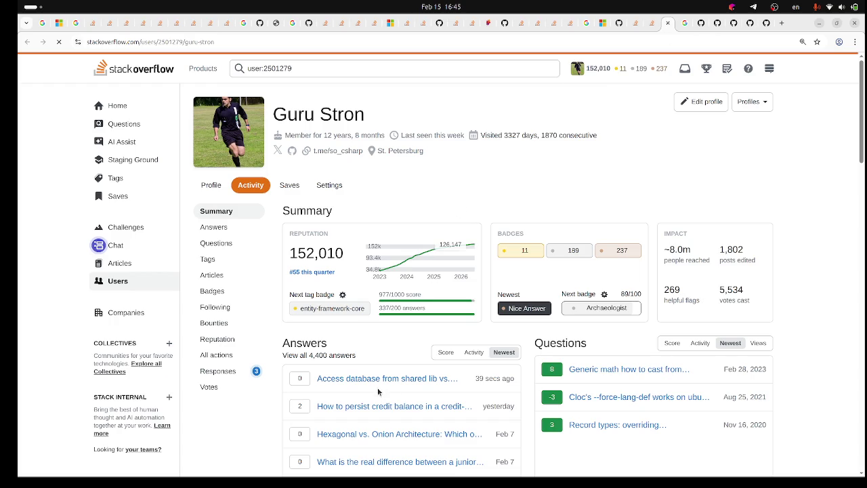
pyautogui.click(376, 380)
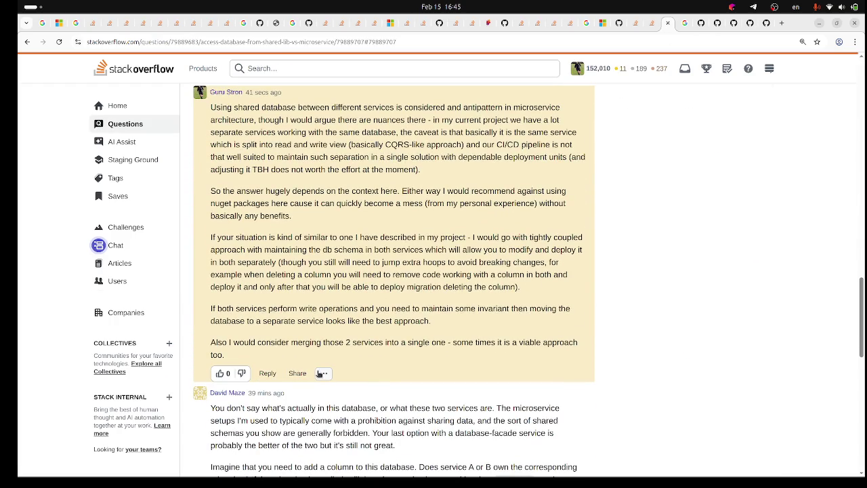
pyautogui.click(320, 373)
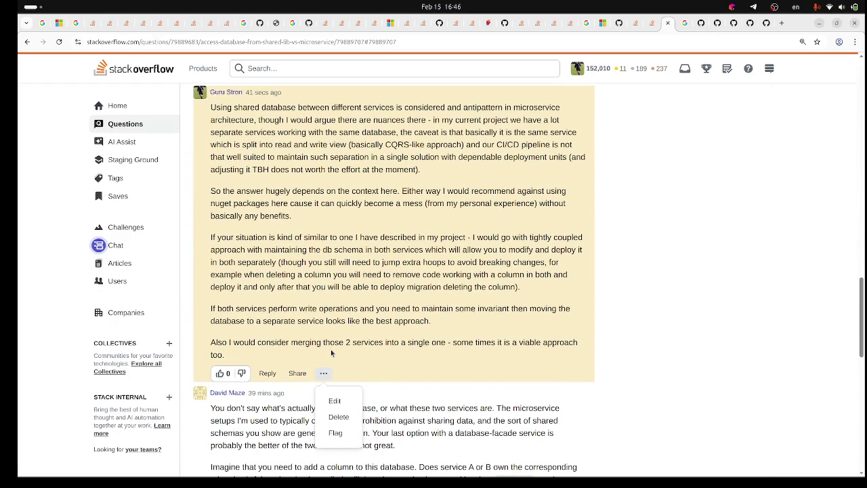
# Step: Start editing the posted reply, then cancel the edit without changes
pyautogui.click(335, 400)
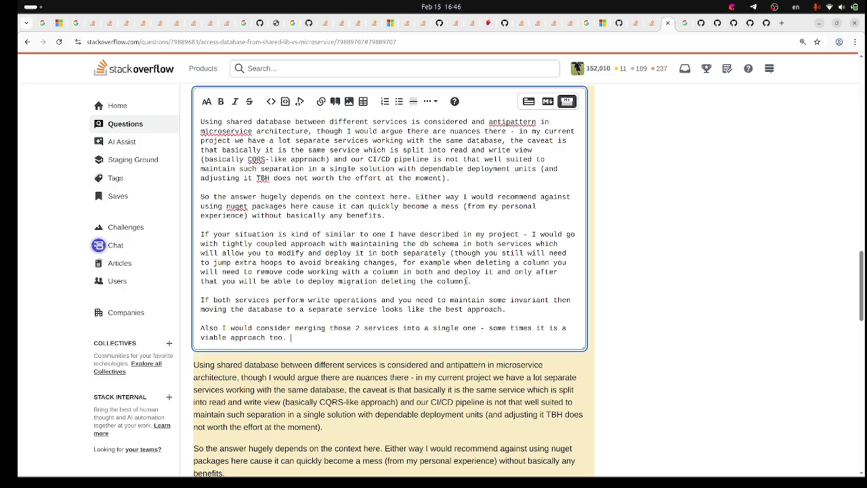
pyautogui.scroll(-5, 457, 298)
pyautogui.scroll(2, 457, 298)
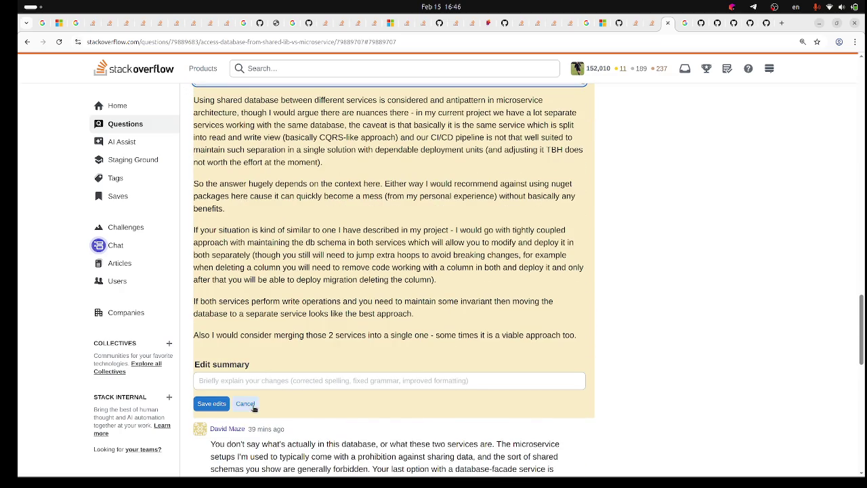
pyautogui.click(246, 402)
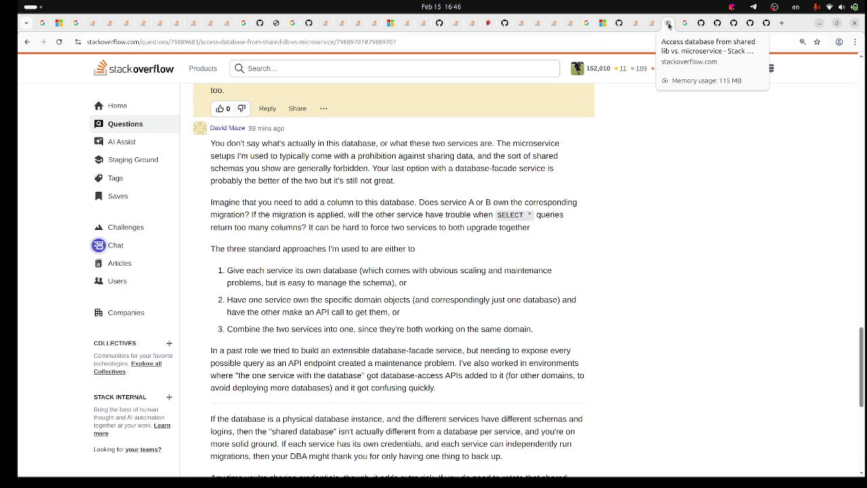
pyautogui.scroll(-1, 475, 276)
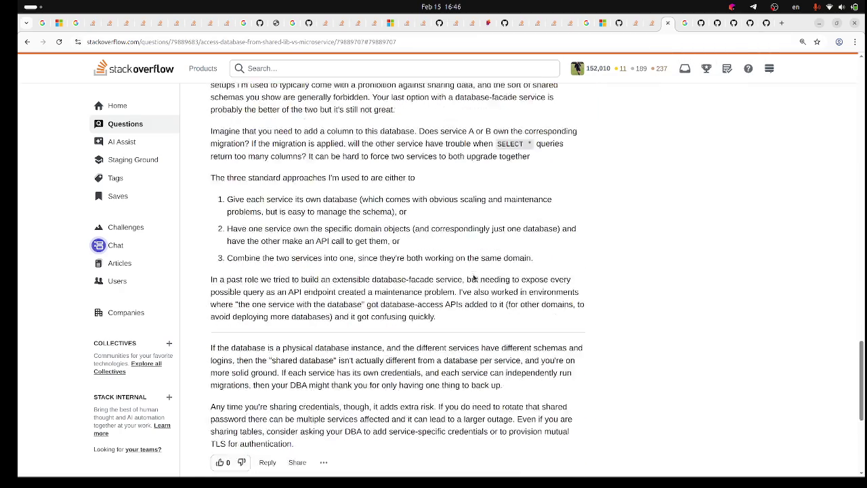
pyautogui.scroll(2, 474, 276)
pyautogui.scroll(-3, 452, 274)
pyautogui.scroll(4, 453, 275)
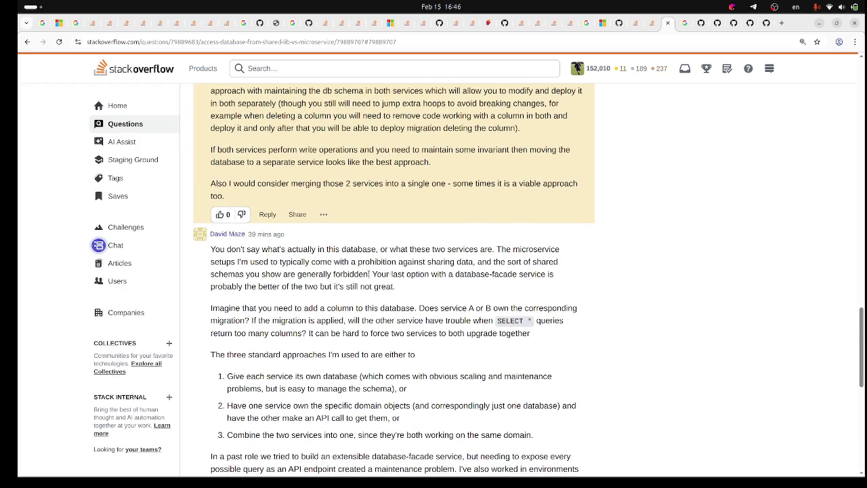
# Step: Reopen the edit, change 'Either way' to 'Anyway' in the second paragraph, and save
pyautogui.click(323, 214)
pyautogui.click(338, 239)
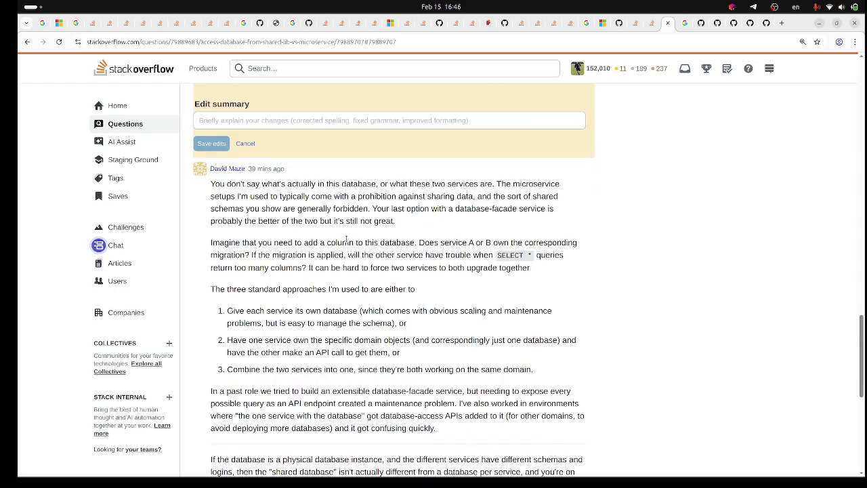
pyautogui.scroll(2, 358, 247)
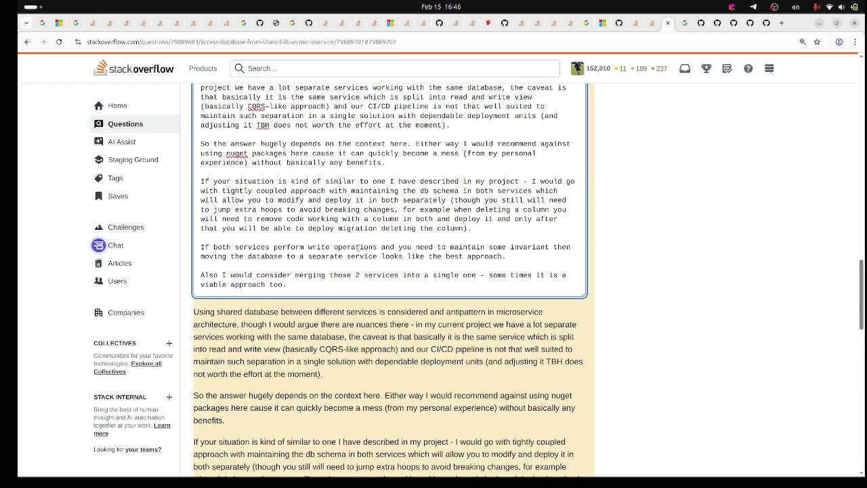
pyautogui.scroll(1, 357, 248)
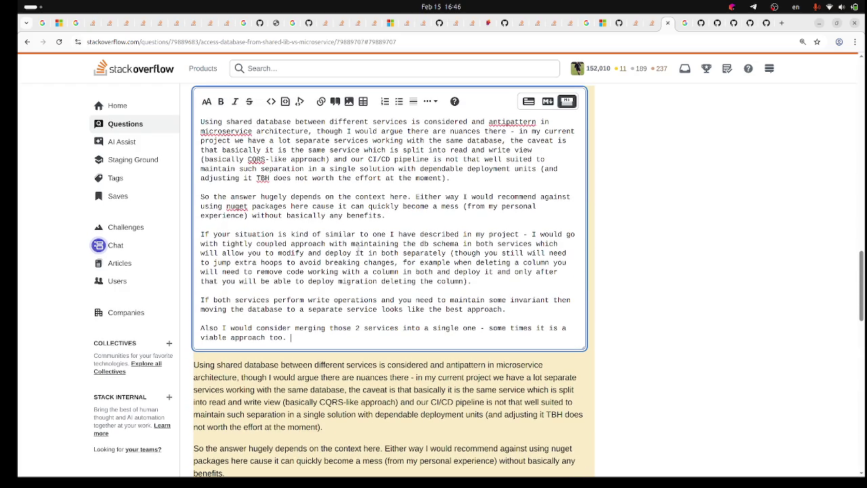
pyautogui.doubleClick(430, 199)
pyautogui.write('ANy')
pyautogui.doubleClick(423, 198)
pyautogui.write('Any')
pyautogui.press('Delete')
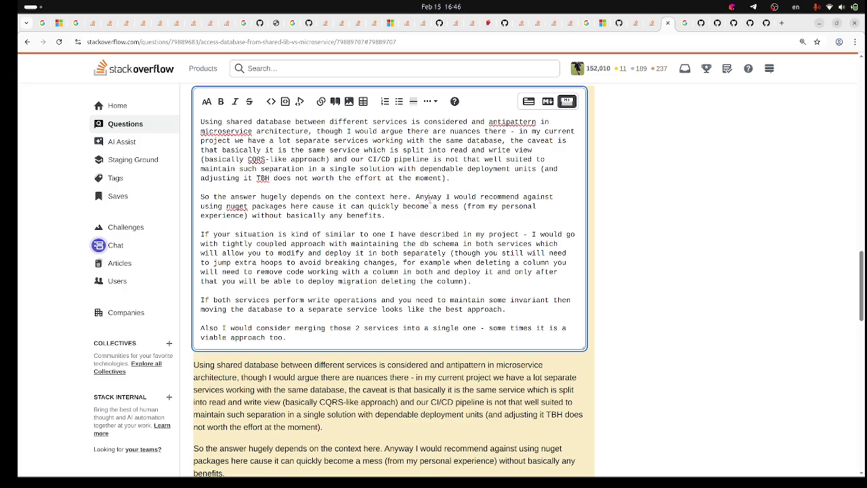
pyautogui.scroll(-5, 435, 215)
pyautogui.click(223, 300)
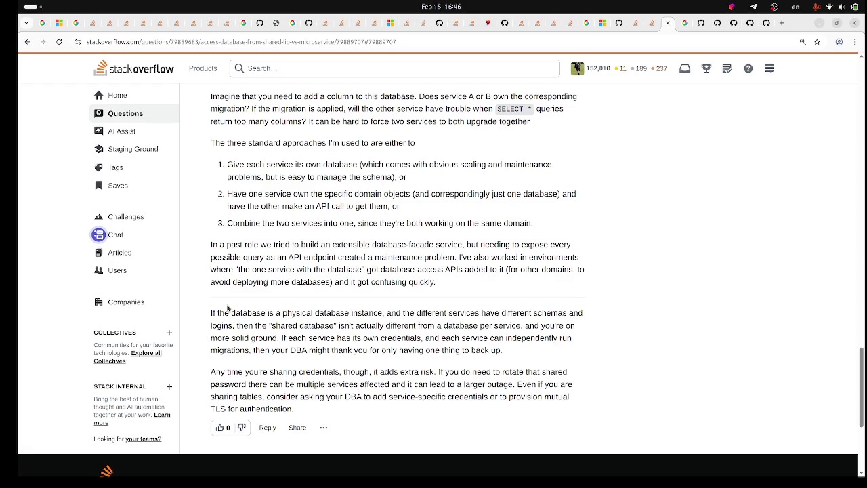